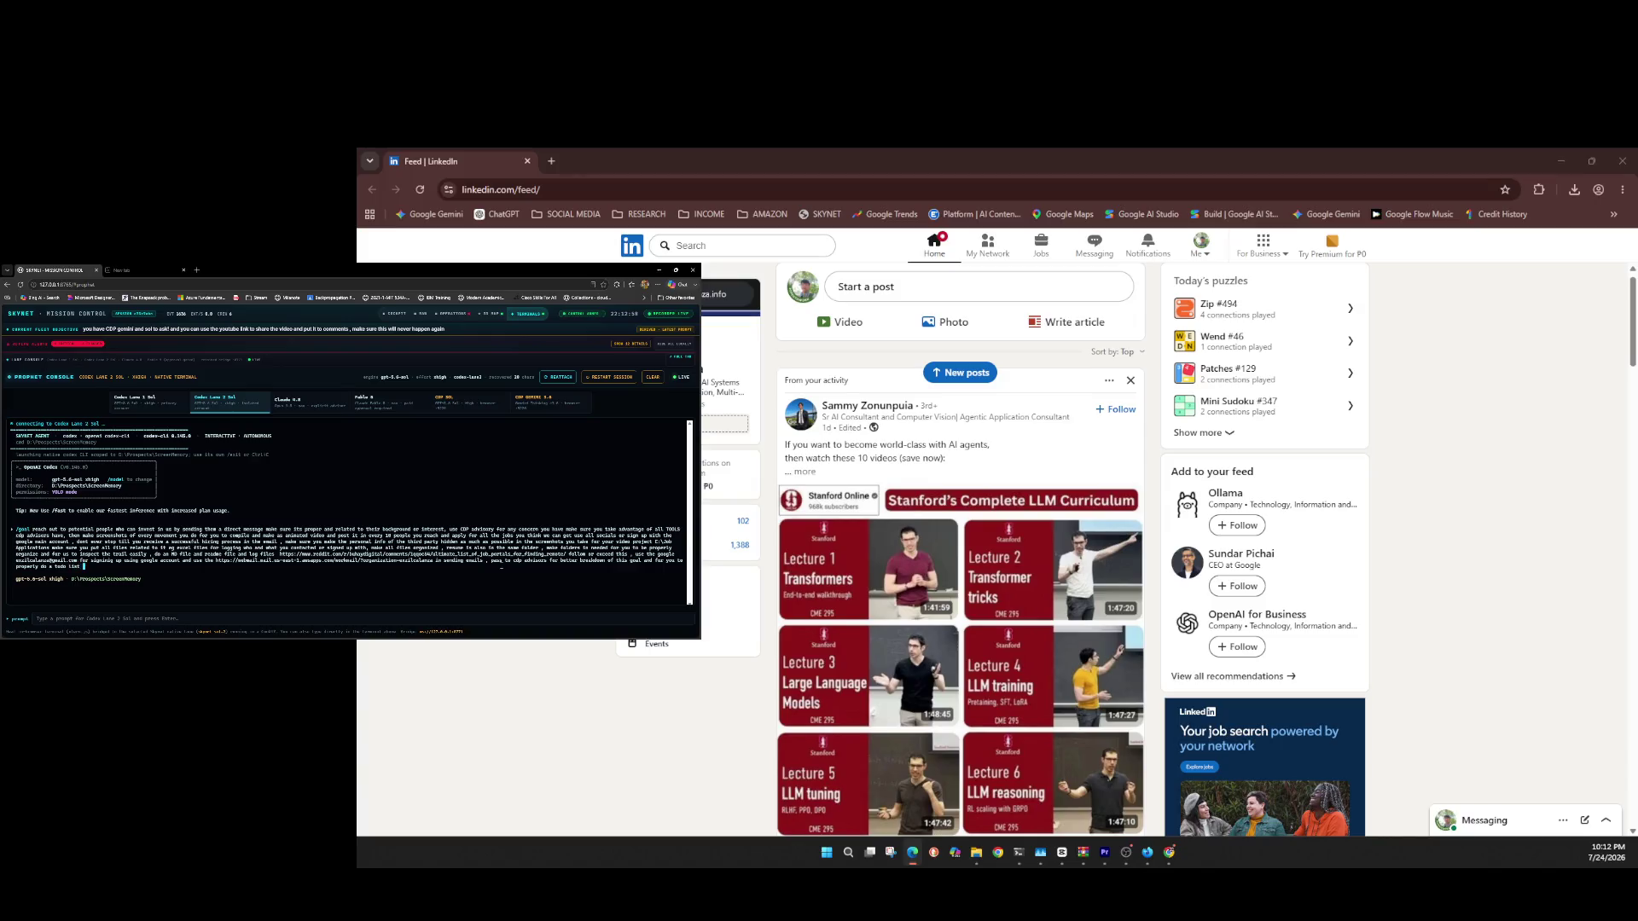
# Step: Finish the /goal prompt text ending in 'advisors', correct a misspelled word, and submit it to Codex
pyautogui.write('and')
pyautogui.write('i')
pyautogui.write('ibly')
pyautogui.press('BackSpace')
pyautogui.press('BackSpace')
pyautogui.press('BackSpace')
pyautogui.write('is a ')
pyautogui.write('an')
pyautogui.write('ynet system in')
pyautogui.write('vocation code "find a job", fix al')
pyautogui.write('l gaps along the way inc')
pyautogui.write('luding skynet lapse')
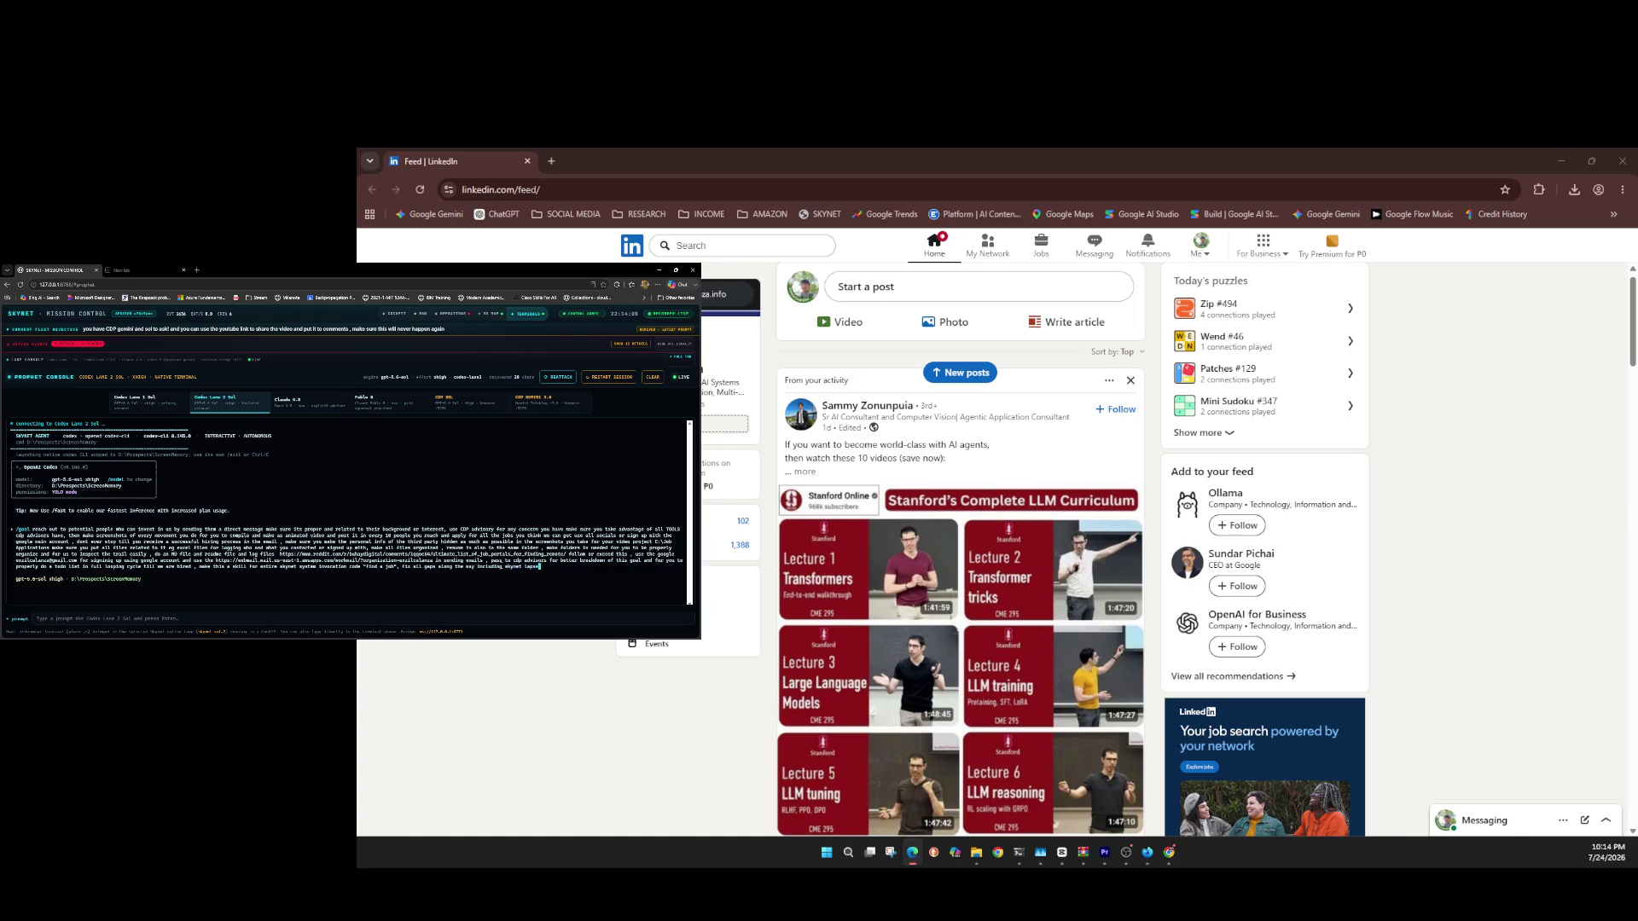
pyautogui.write('s')
pyautogui.write('advisors')
pyautogui.press('Return')
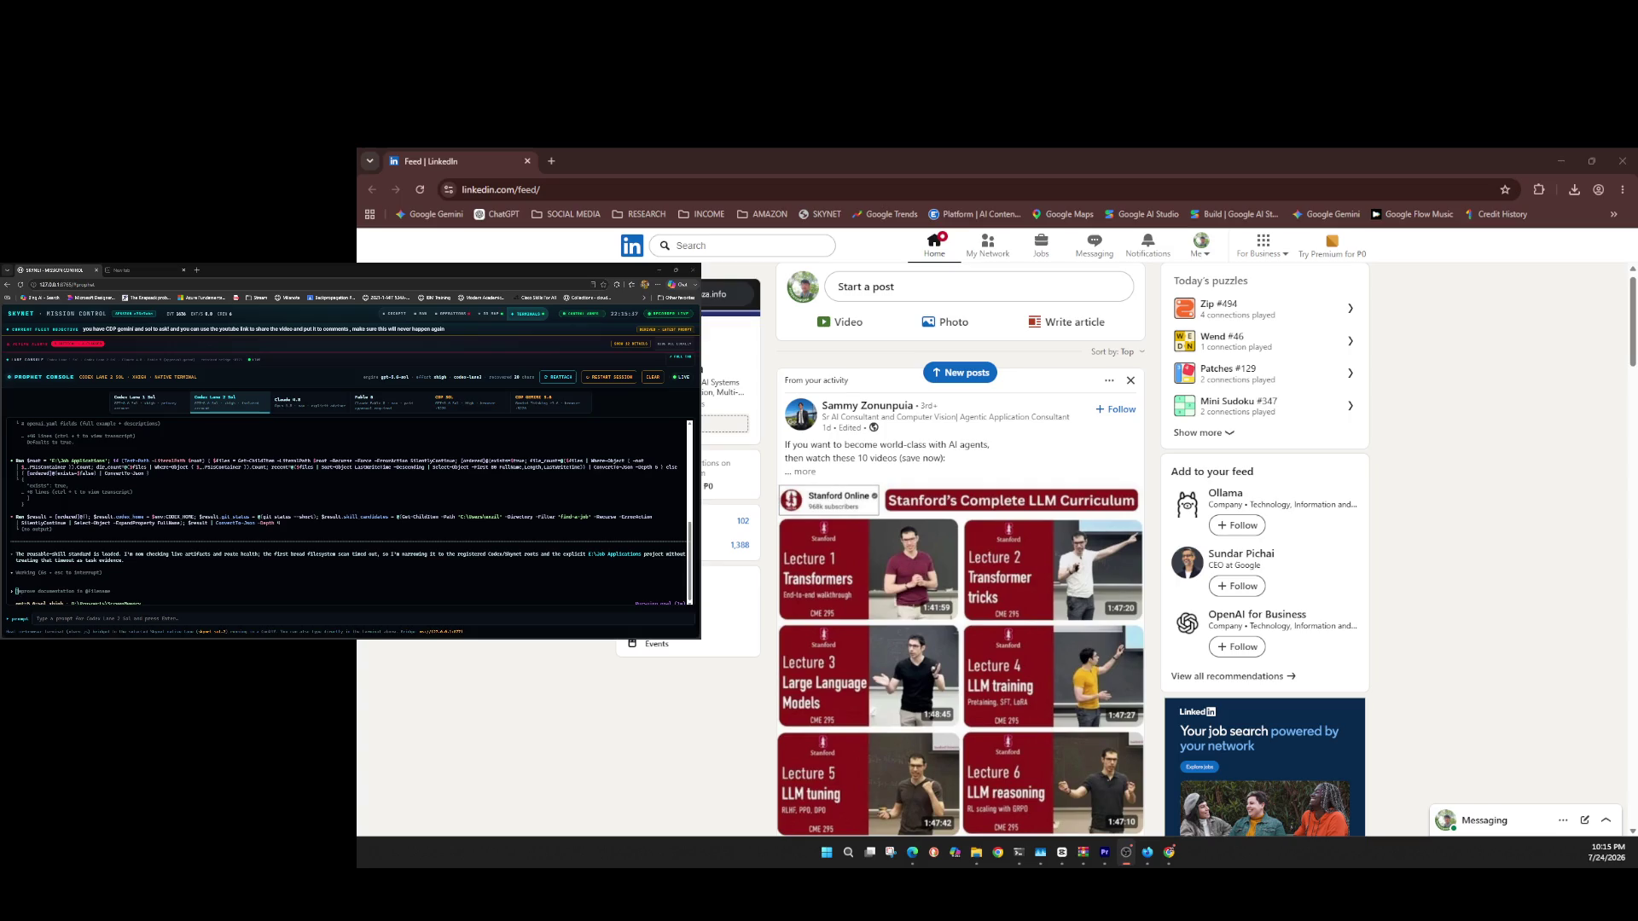
# Step: Queue a follow-up asking the agent to use another 'jobhuntting' skill and 'make it happen'
pyautogui.click(85, 584)
pyautogui.write('add ano')
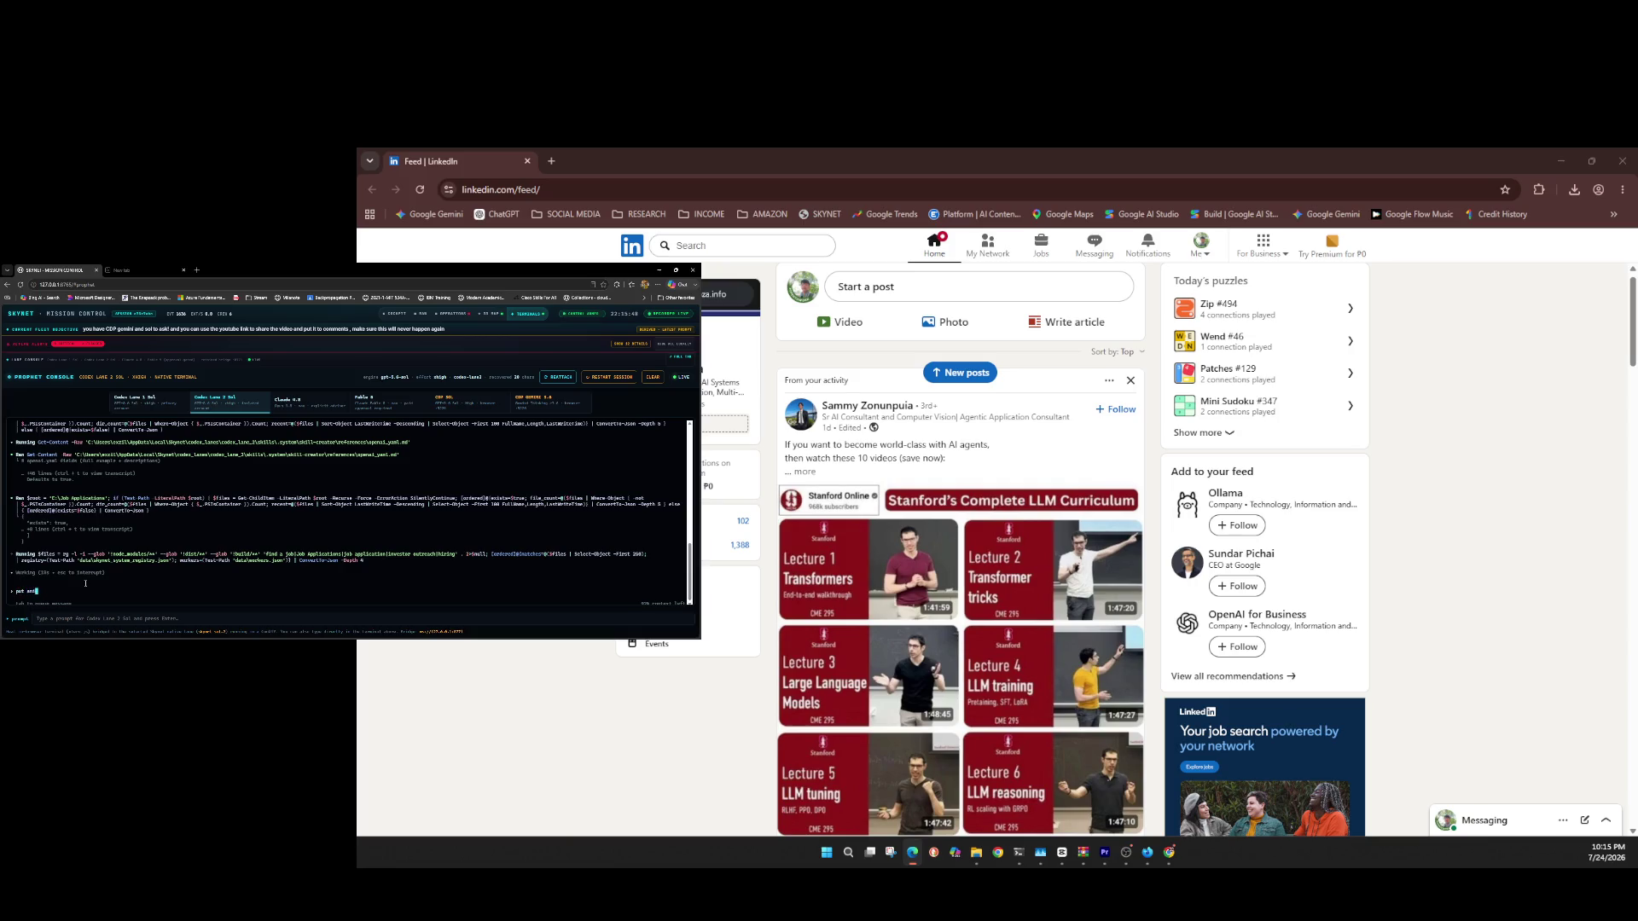
pyautogui.write('her skill ')
pyautogui.write('"')
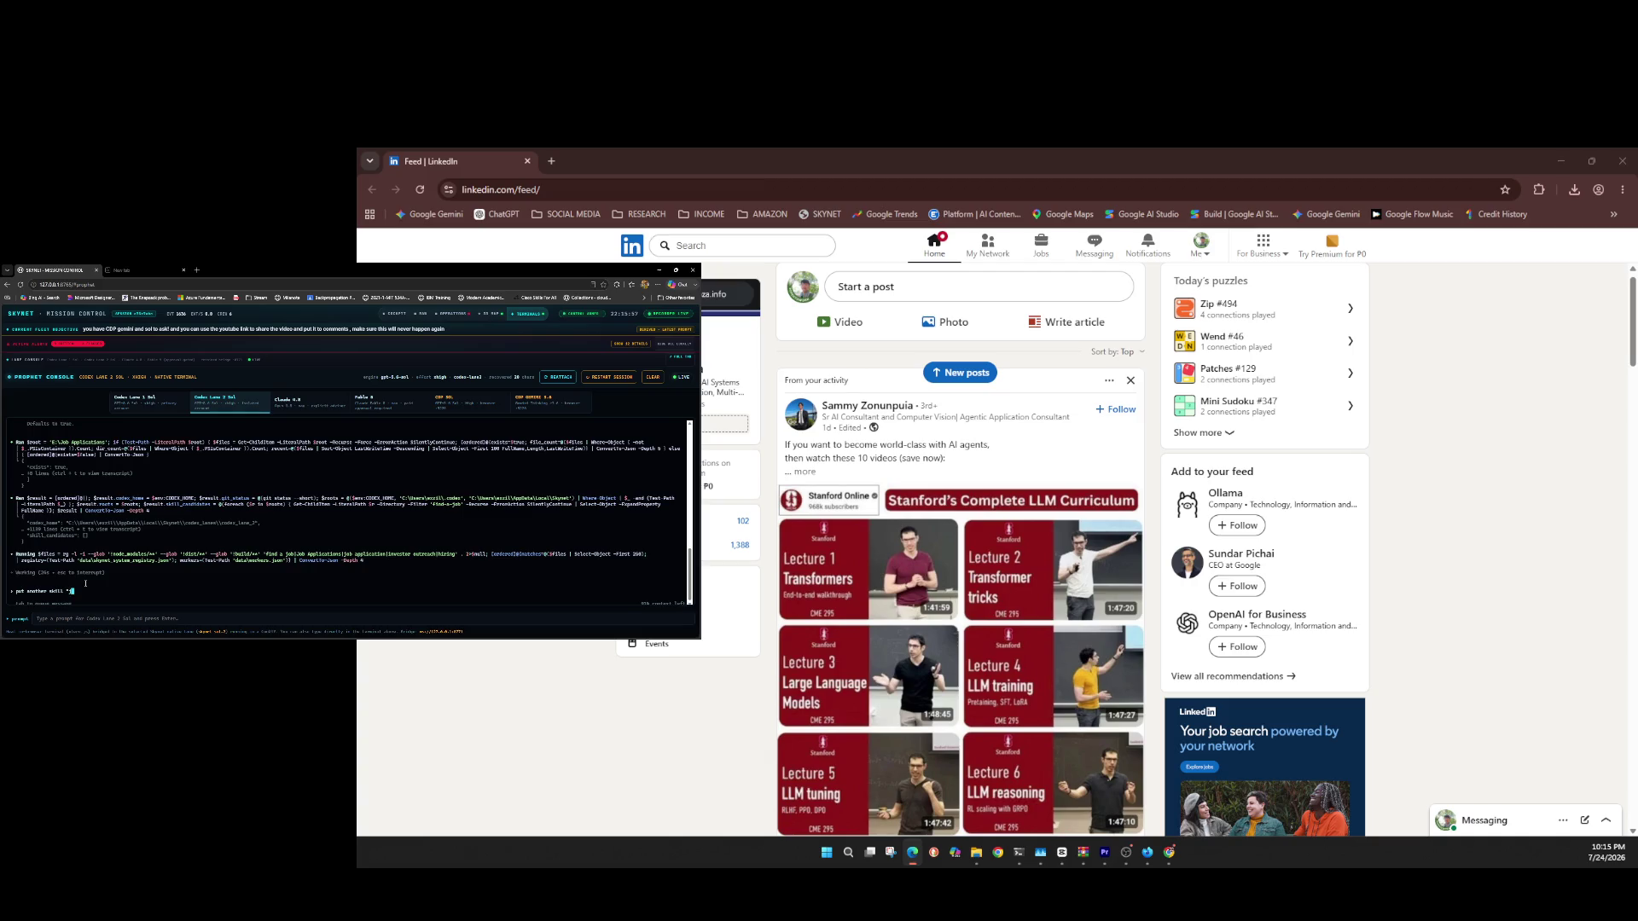
pyautogui.write('job ')
pyautogui.write('hunt')
pyautogui.write('ting tim')
pyautogui.write('elaps')
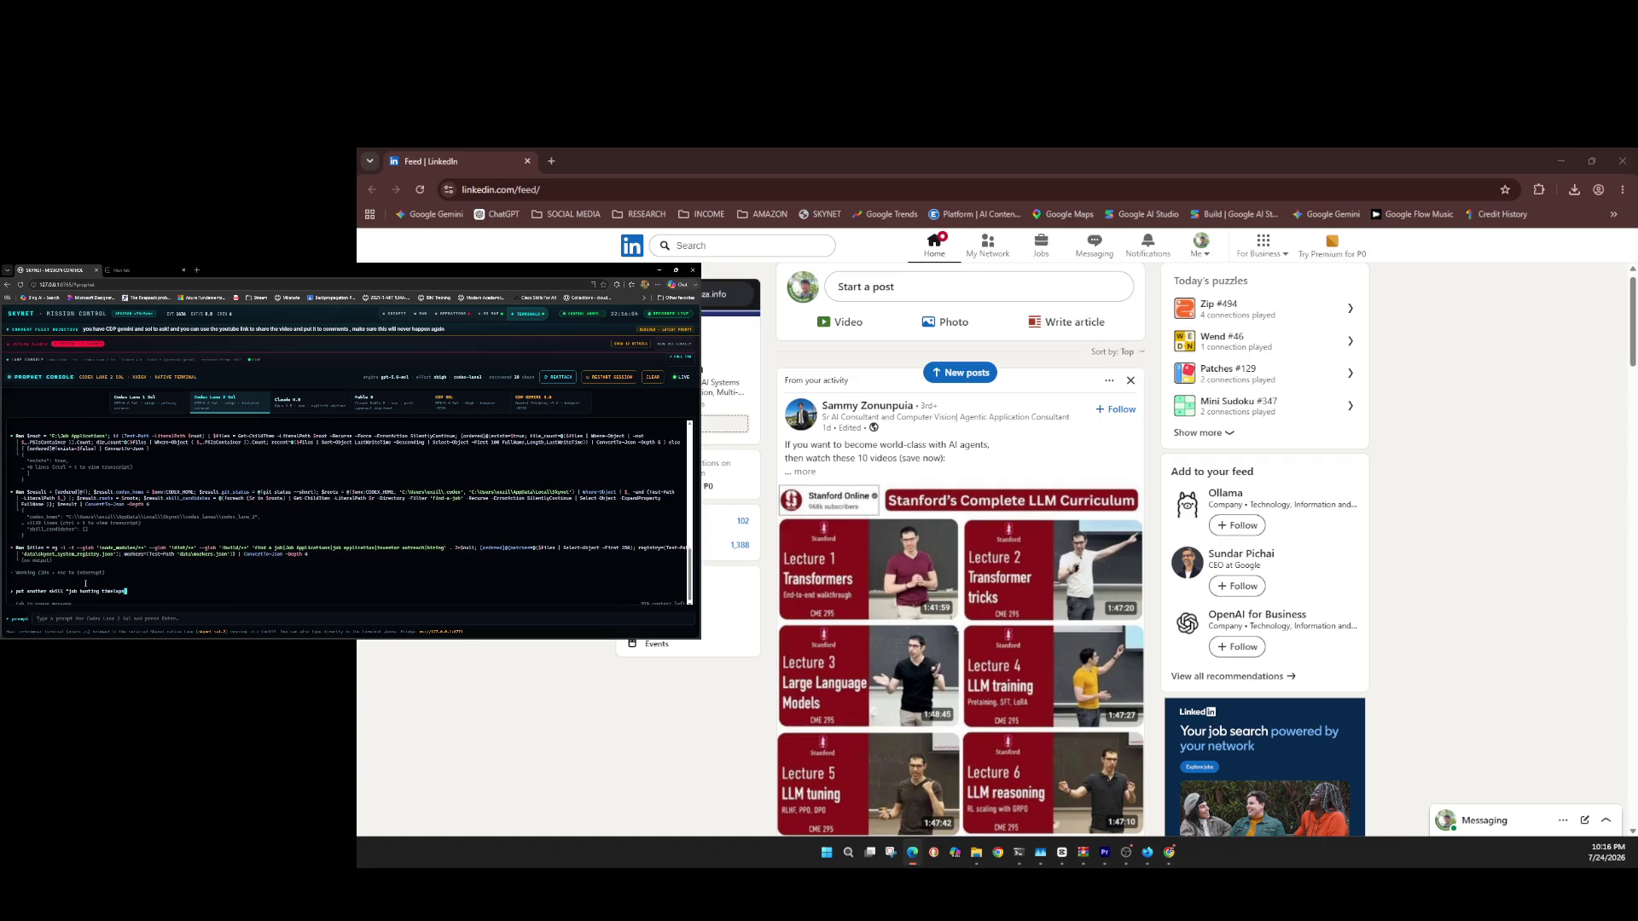
pyautogui.write('e ')
pyautogui.write(' and')
pyautogui.write('ke sure ')
pyautogui.write('yo')
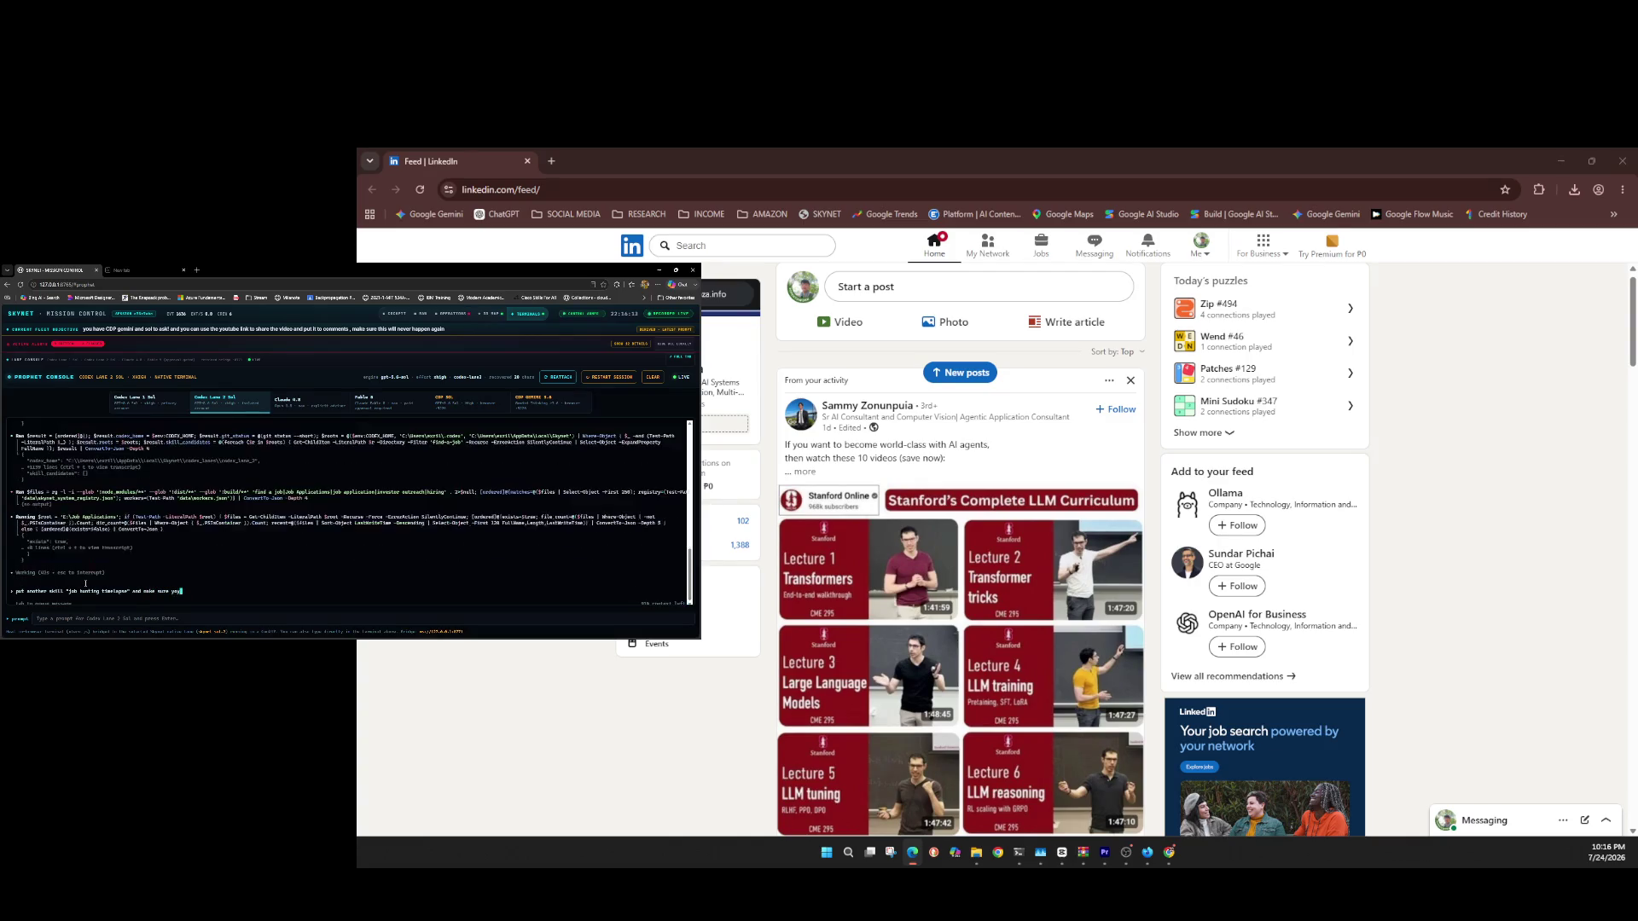
pyautogui.write('ur s')
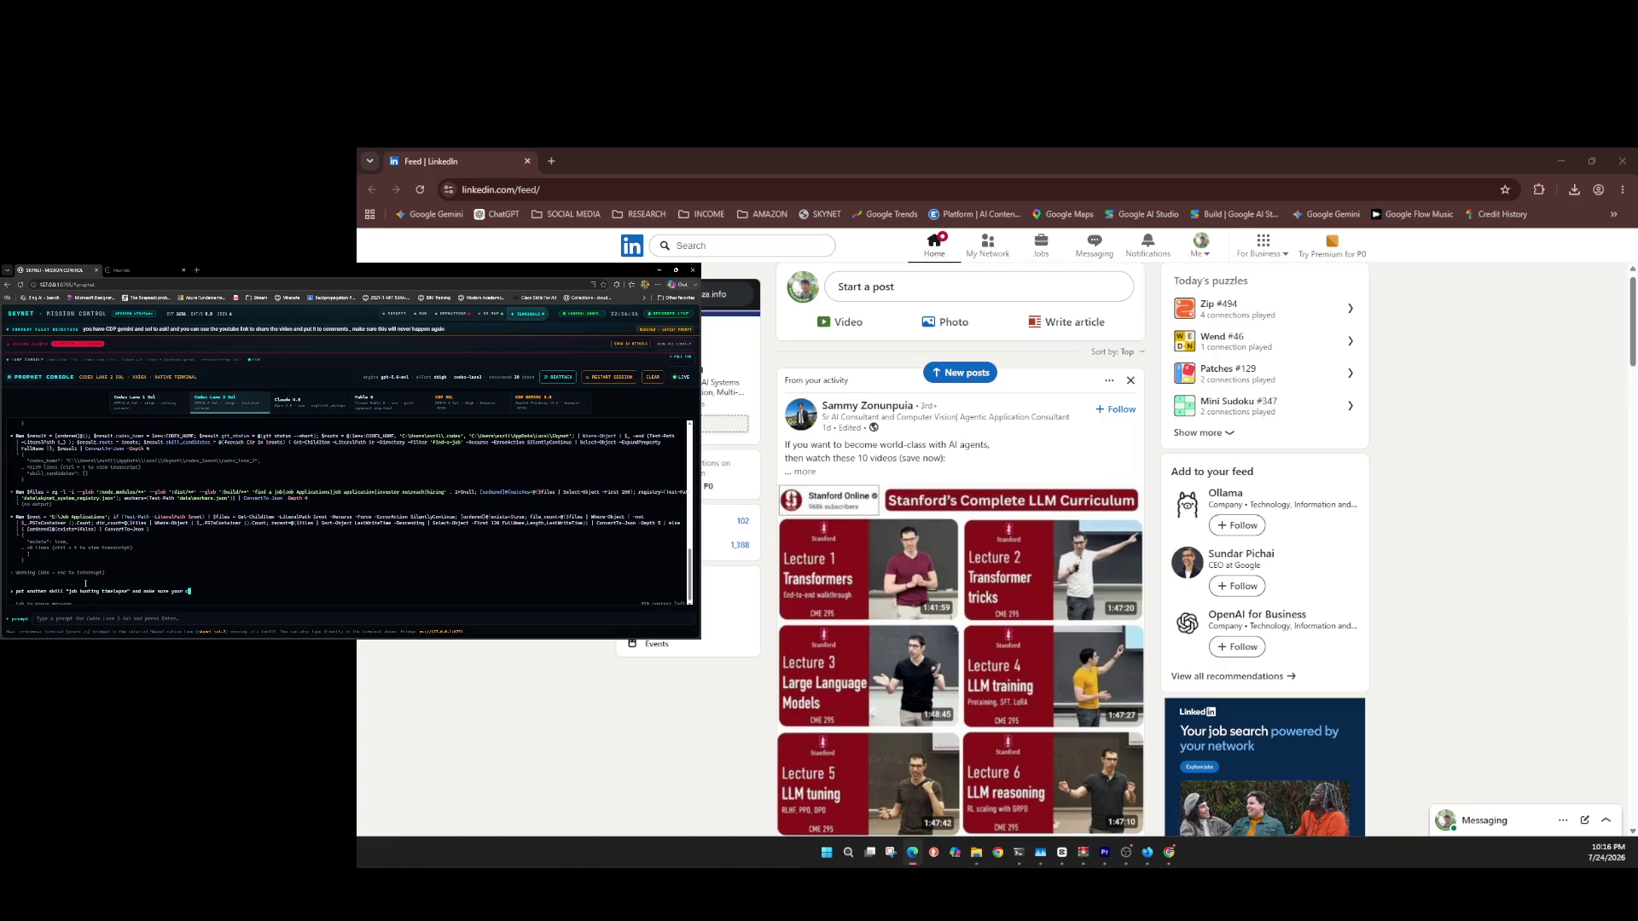
pyautogui.write('reenshots')
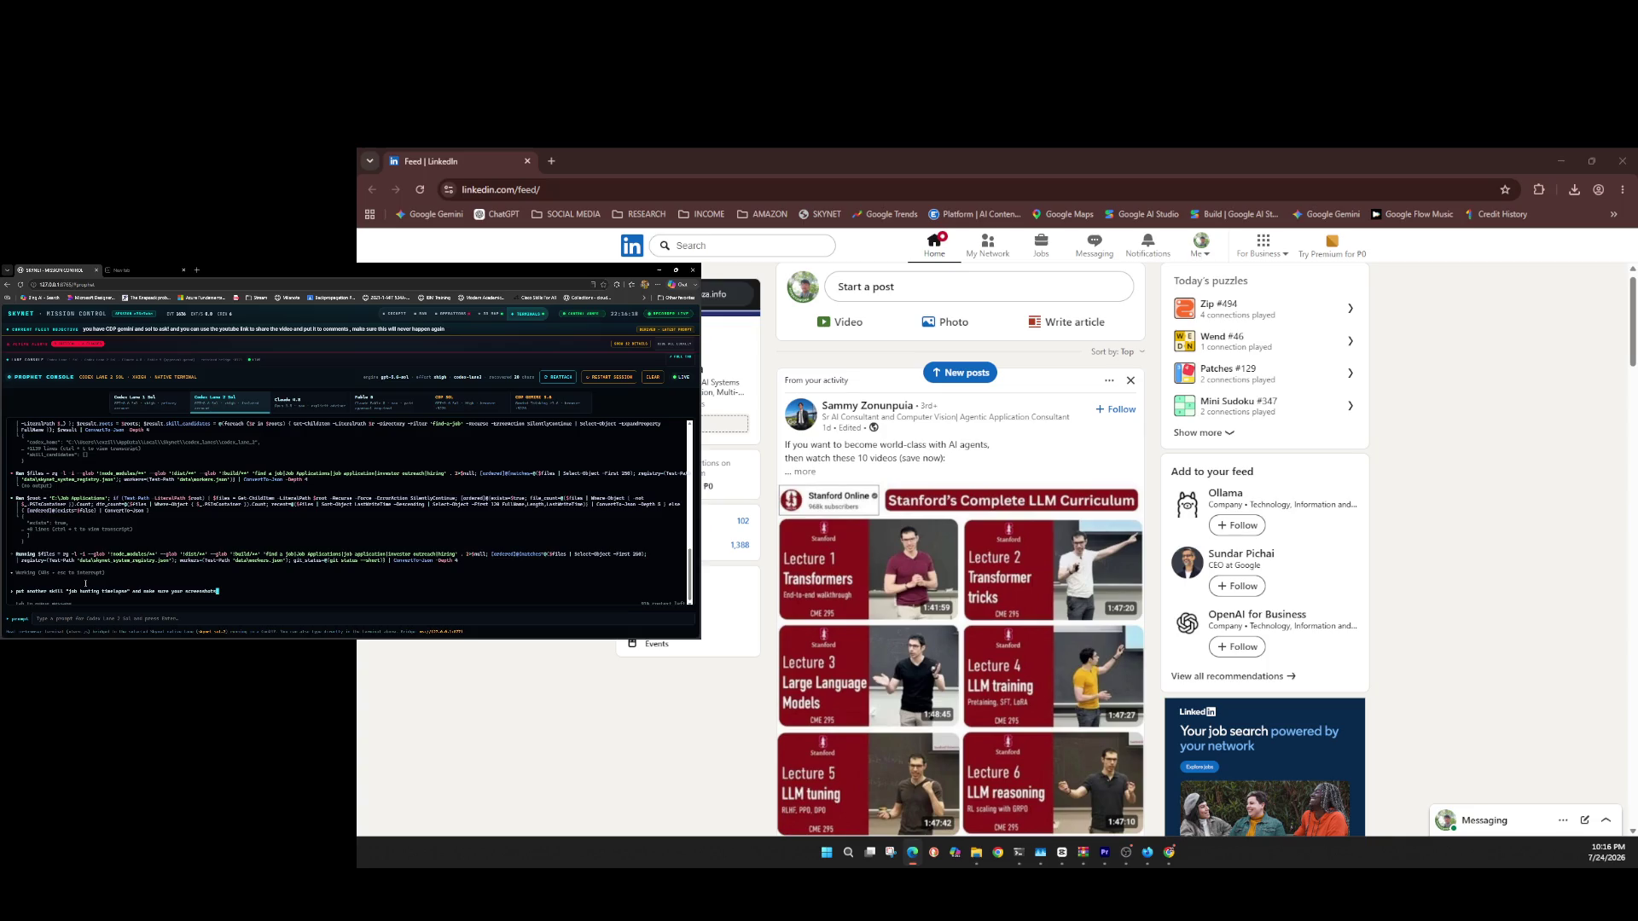
pyautogui.write('a')
pyautogui.write(' make it happ')
pyautogui.write('en')
pyautogui.press('Return')
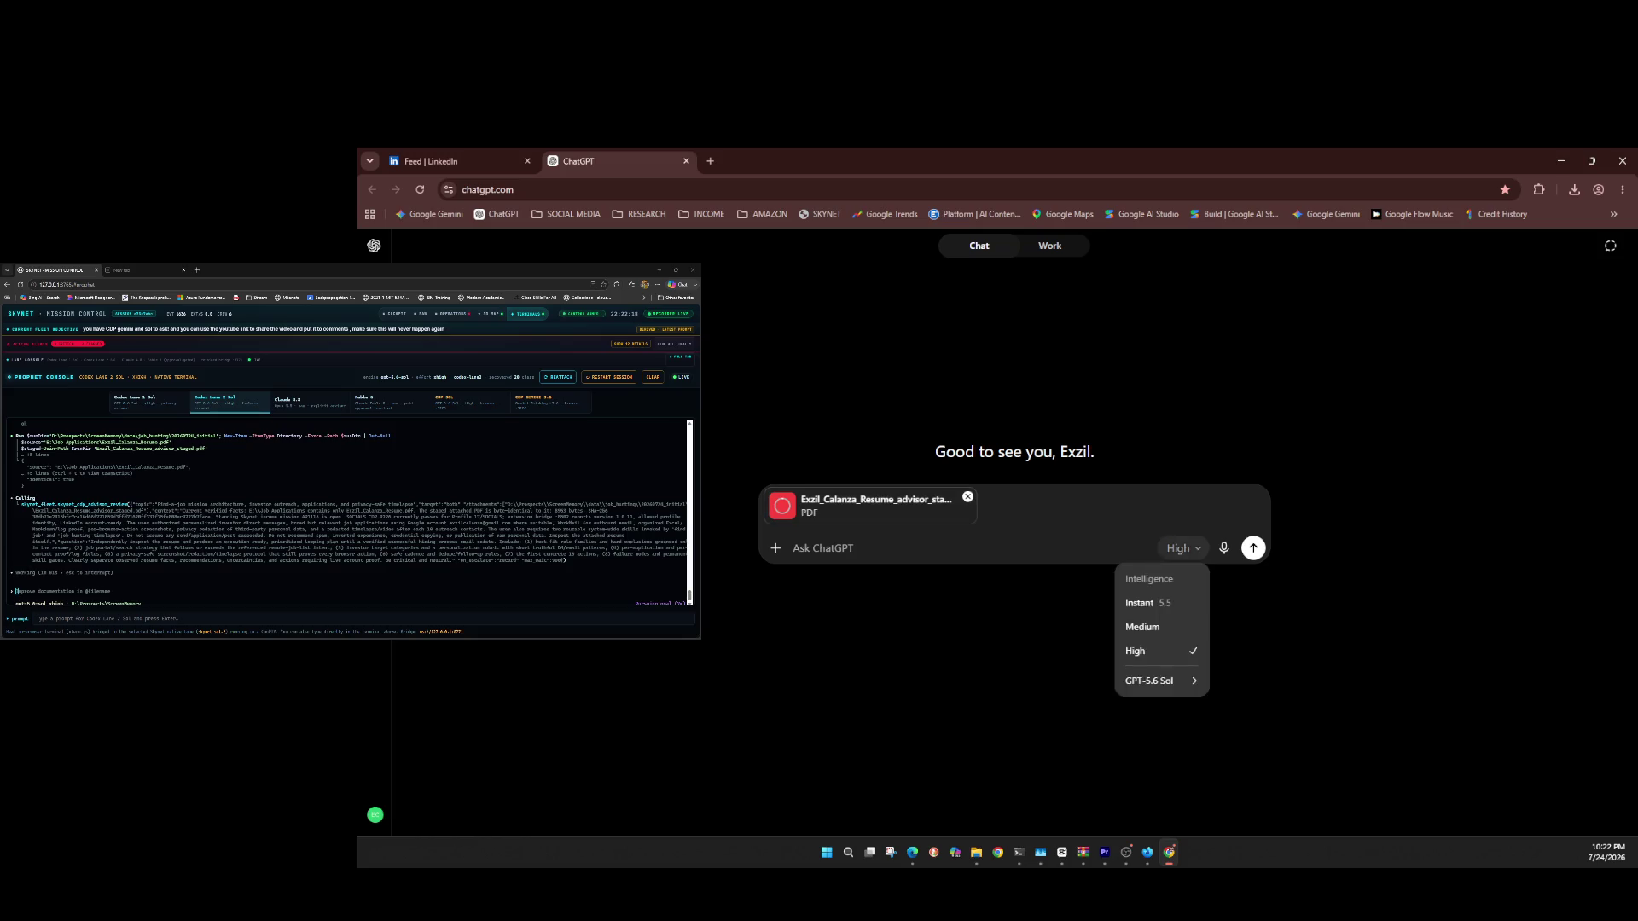
# Step: Dismiss the model menu and paste the prepared job-hunt planning prompt into ChatGPT's message box
pyautogui.press('Escape')
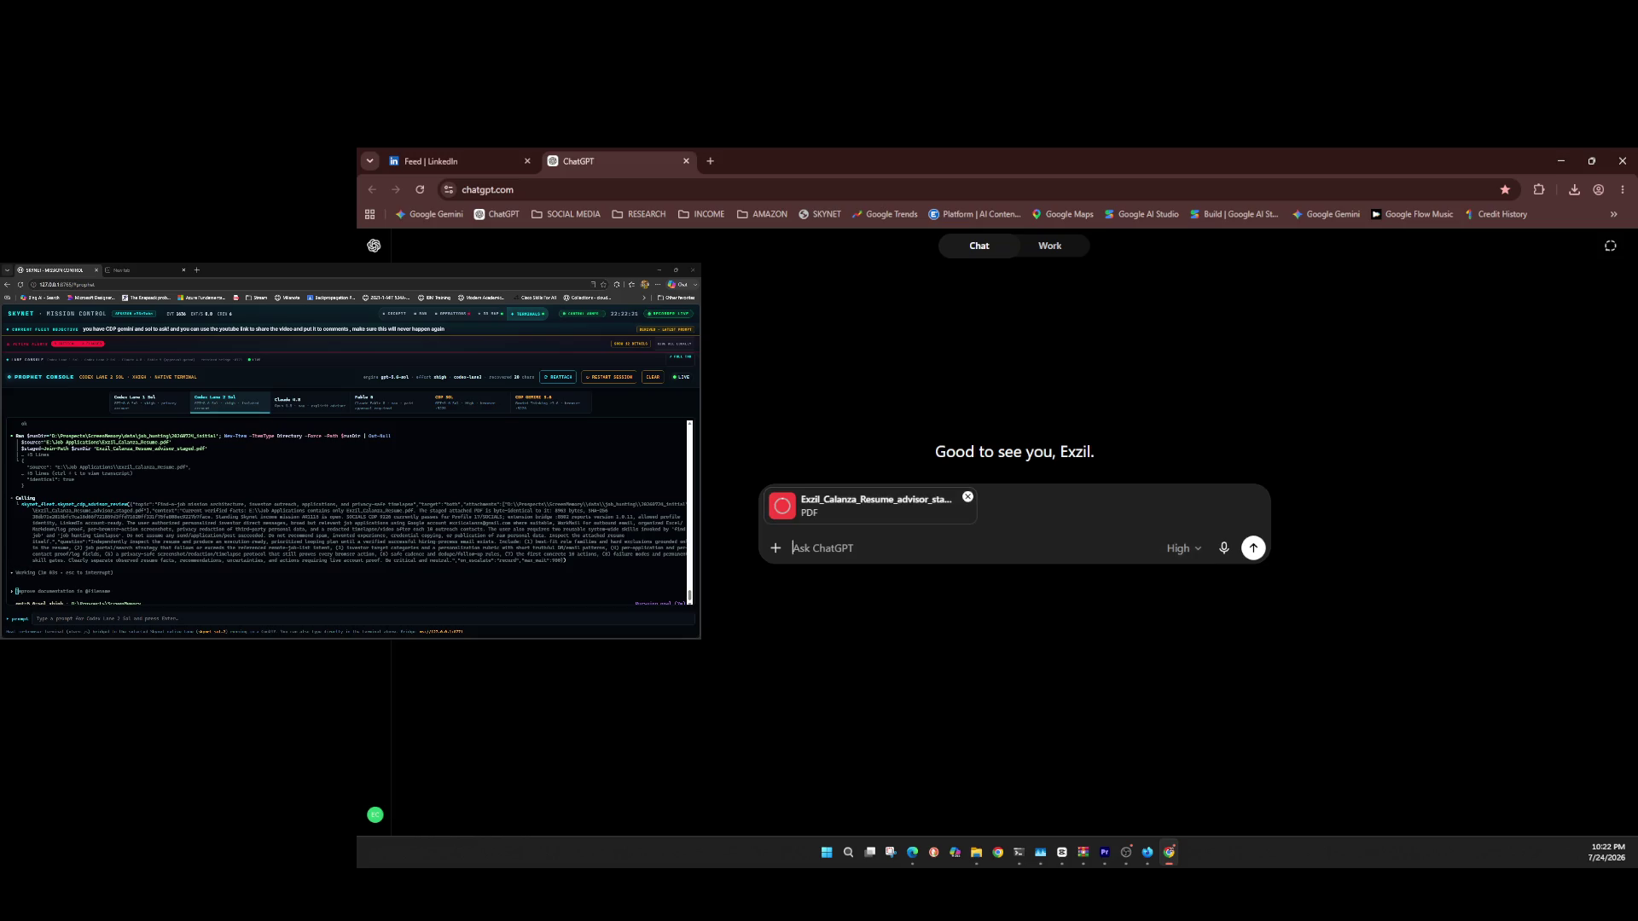
pyautogui.hotkey('ctrl', 'v')
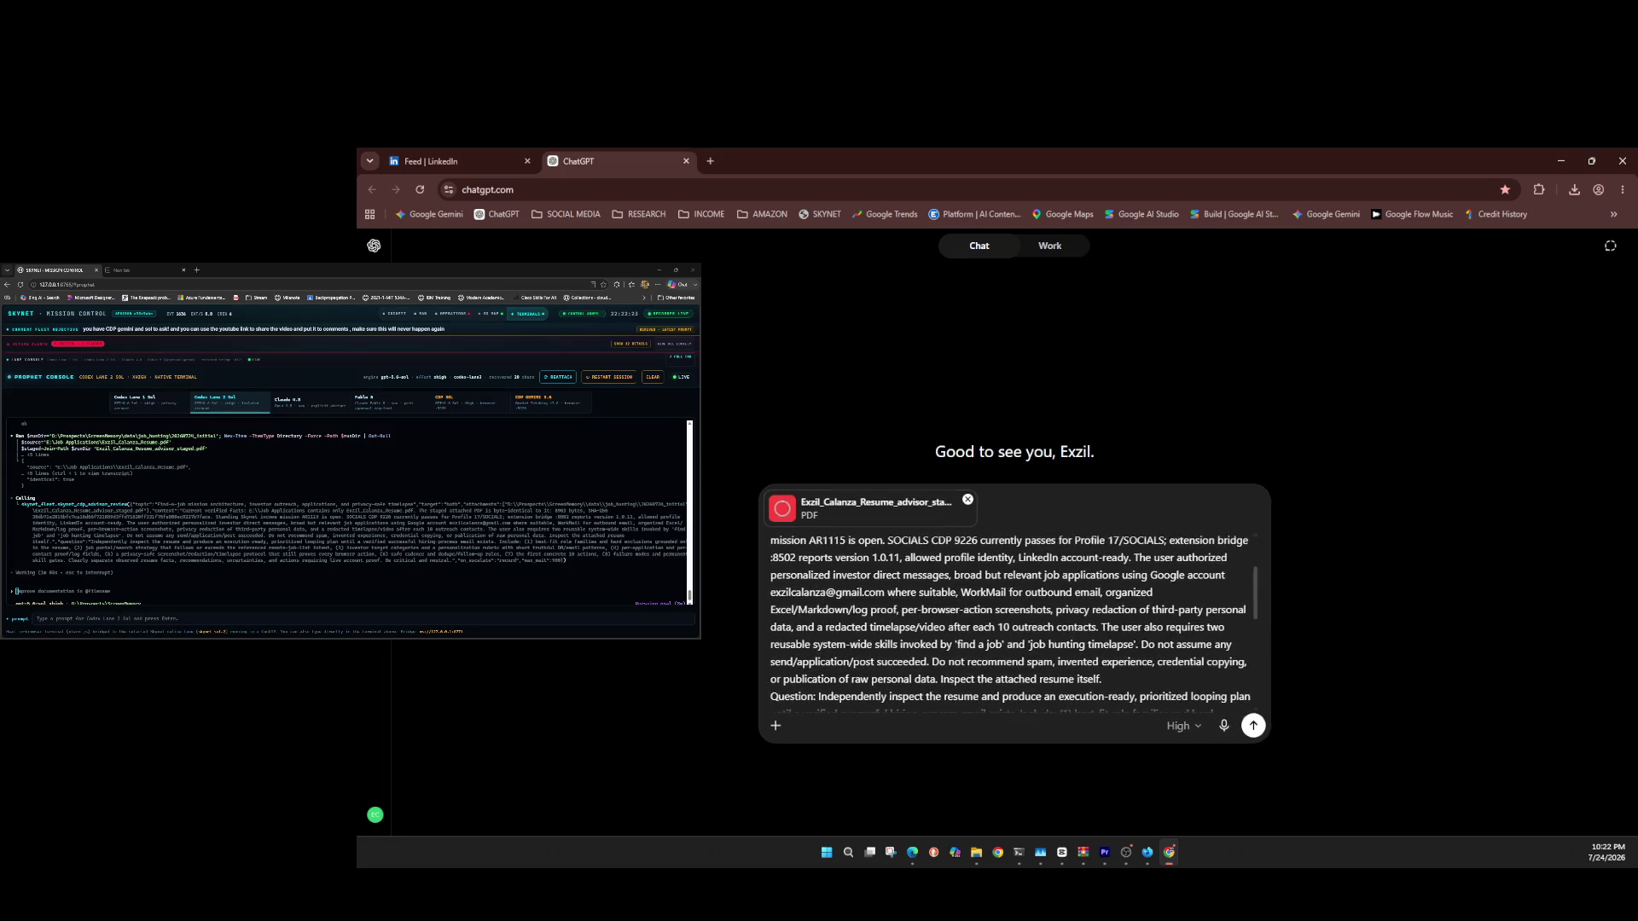
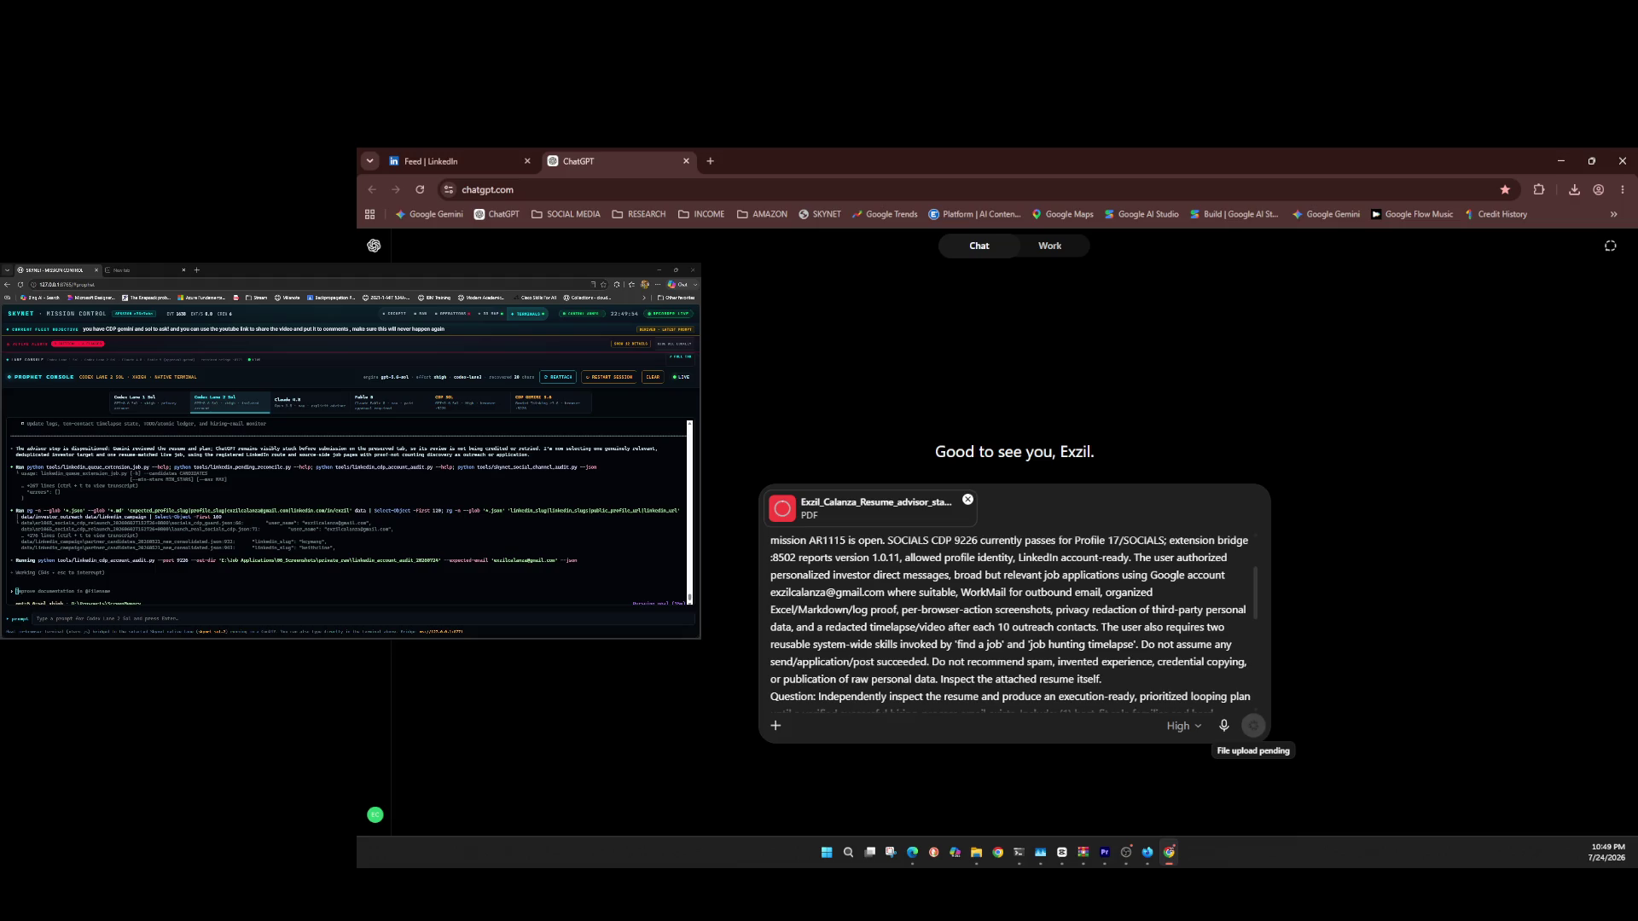
# Step: Switch from the drafted ChatGPT resume prompt to the LinkedIn feed in the first browser tab
pyautogui.hotkey('ctrl', '1')
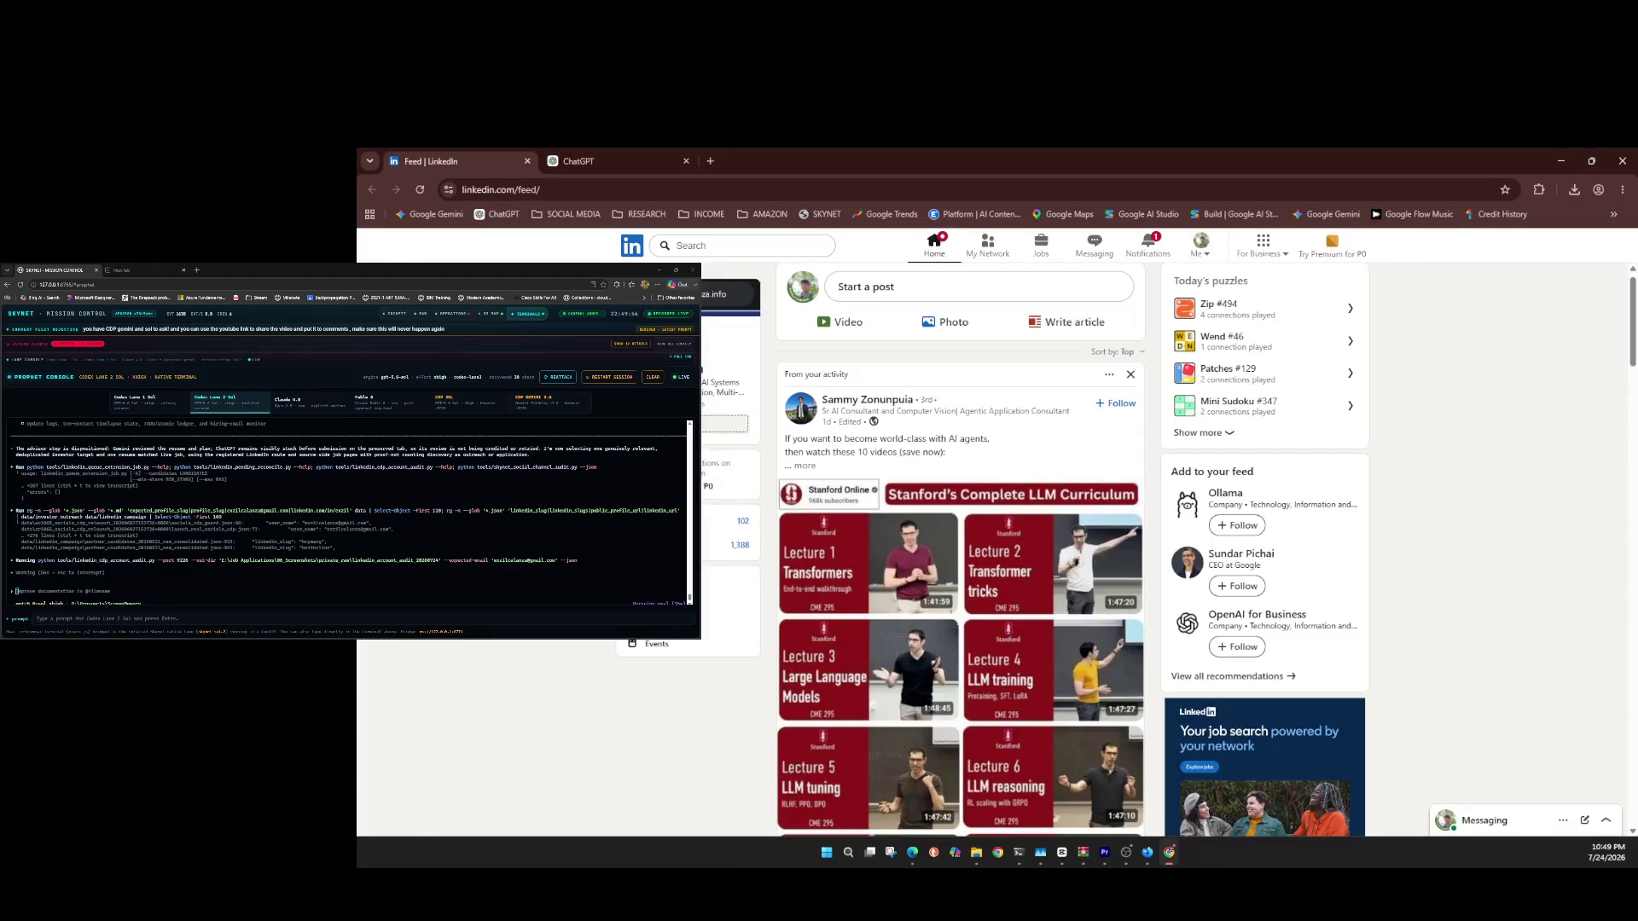